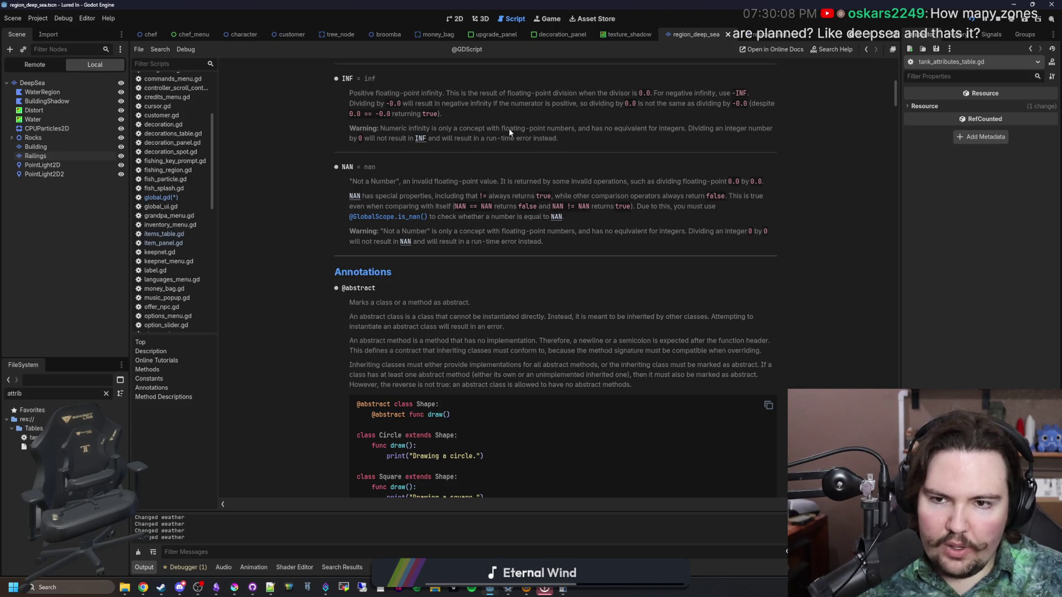
drag(509, 128, 738, 133)
click(381, 165)
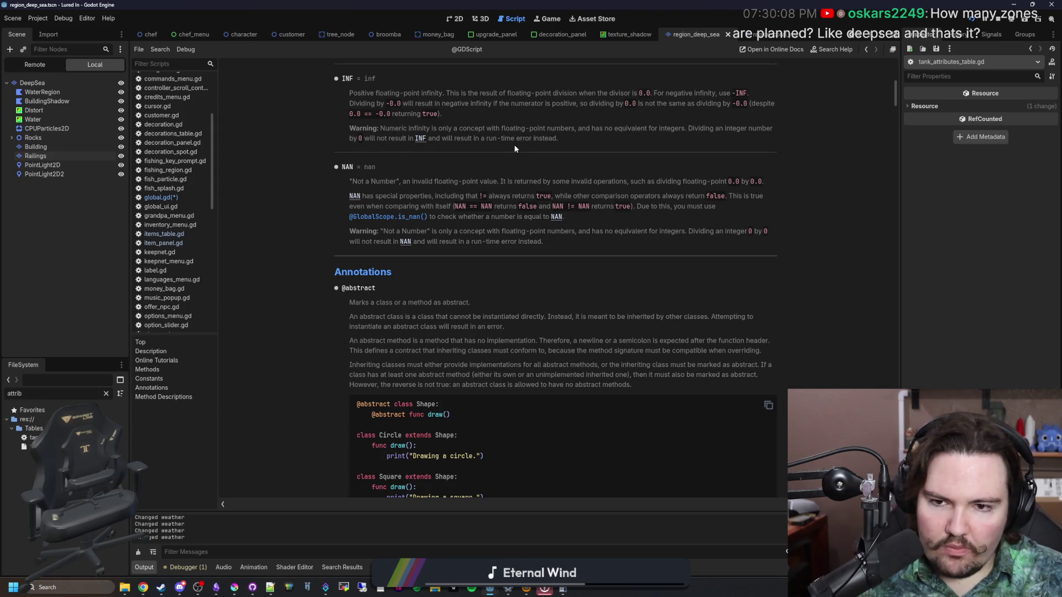
key(alt+Left)
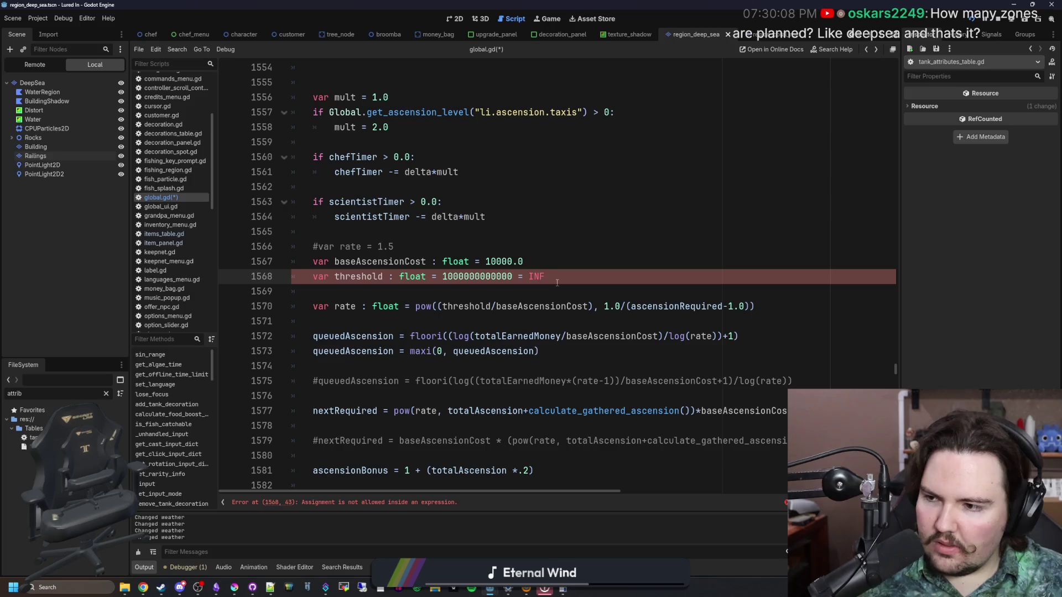
key(BackSpace)
key(BackSpace)
key(BackSpace)
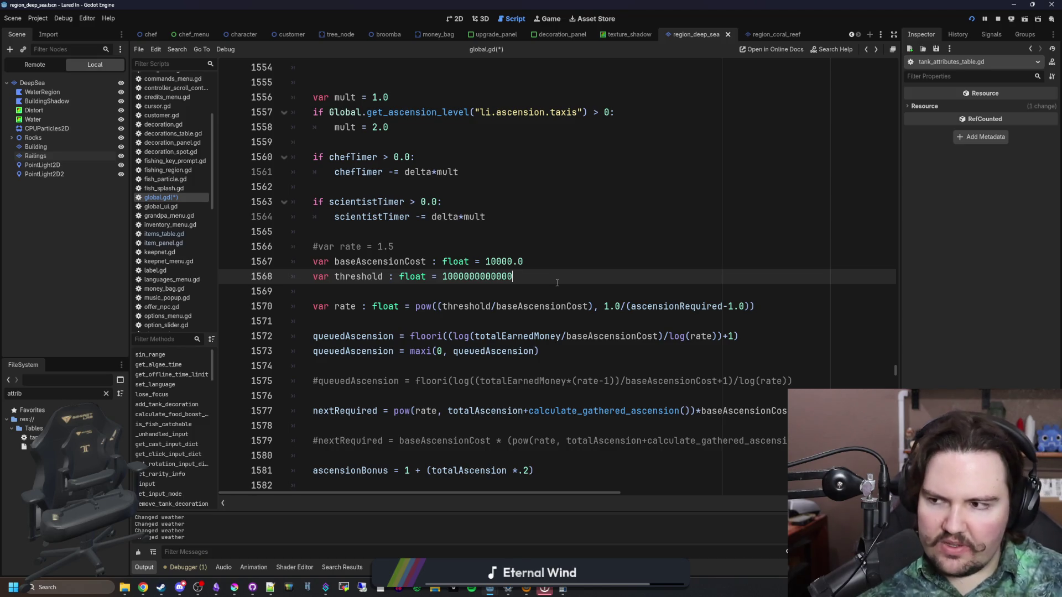
click(506, 292)
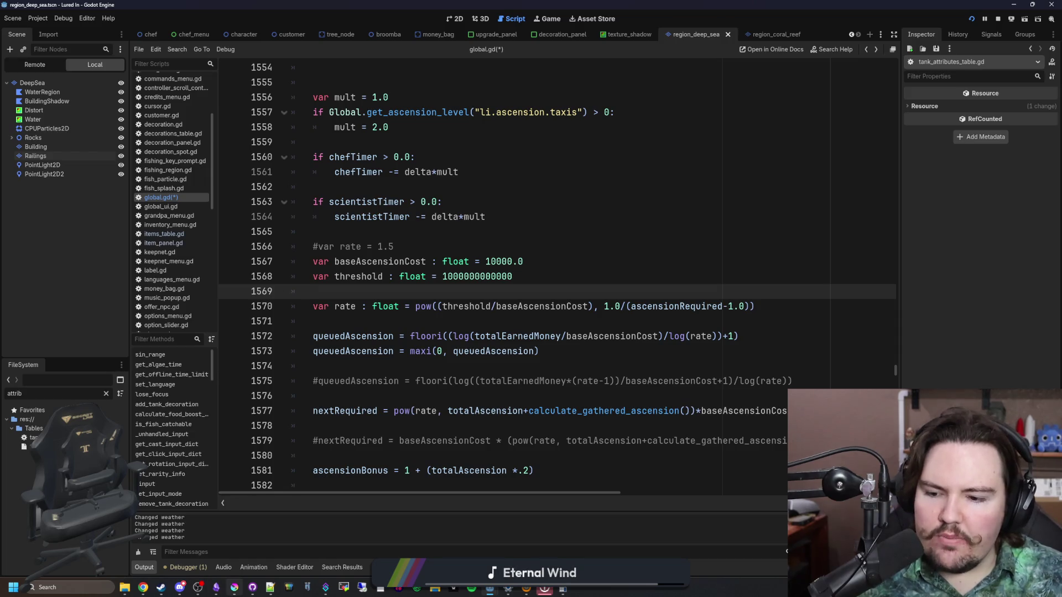
Step: Bring Krita to the front, maximize it and switch to the board.kra document
click(267, 568)
double_click(685, 136)
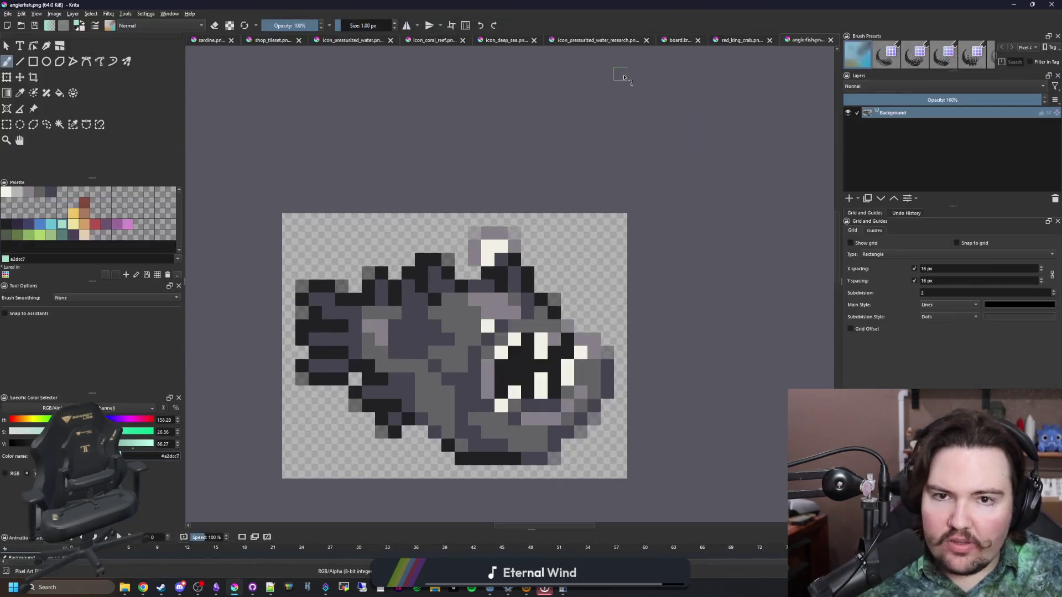
click(742, 43)
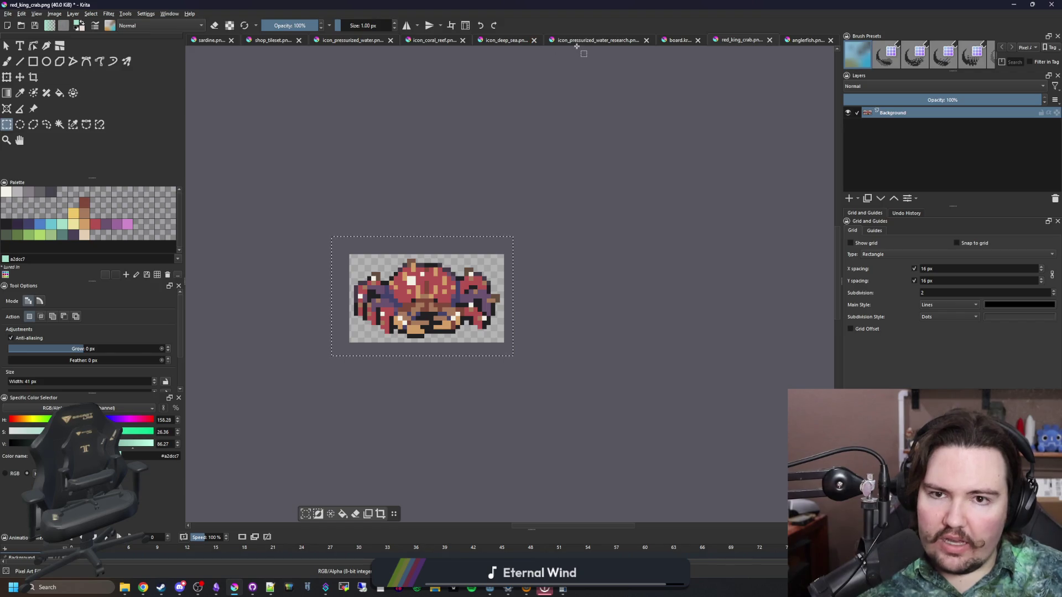
click(429, 41)
click(352, 40)
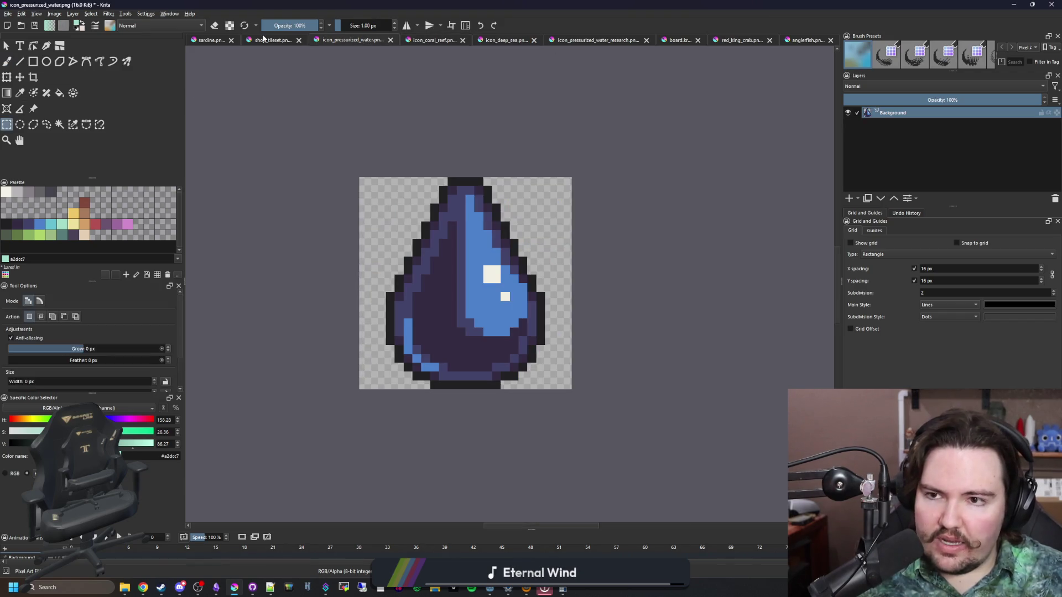
click(210, 41)
click(262, 42)
click(599, 41)
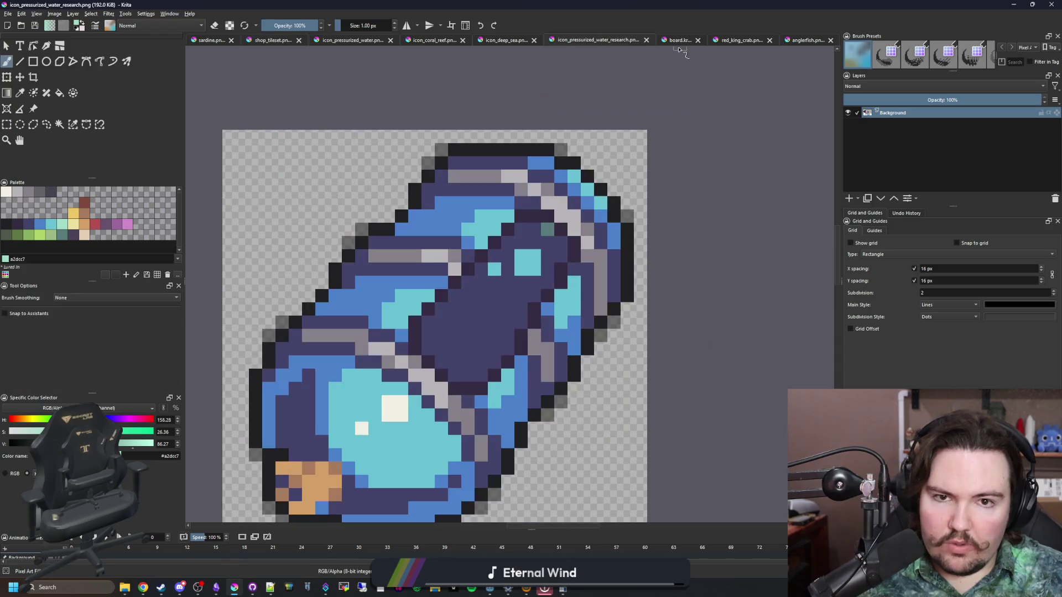
click(679, 40)
Step: Select the dark 212123 colour with a 4 px freehand brush
scroll(406, 305, down, 5)
scroll(408, 306, up, 3)
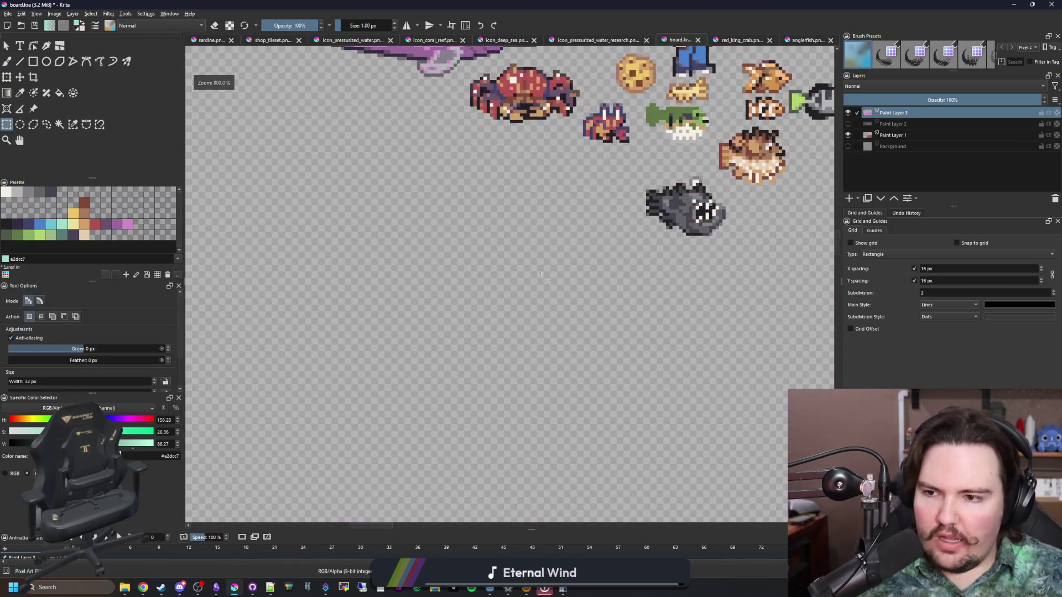
click(6, 224)
scroll(294, 347, up, 2)
drag(294, 347, 294, 346)
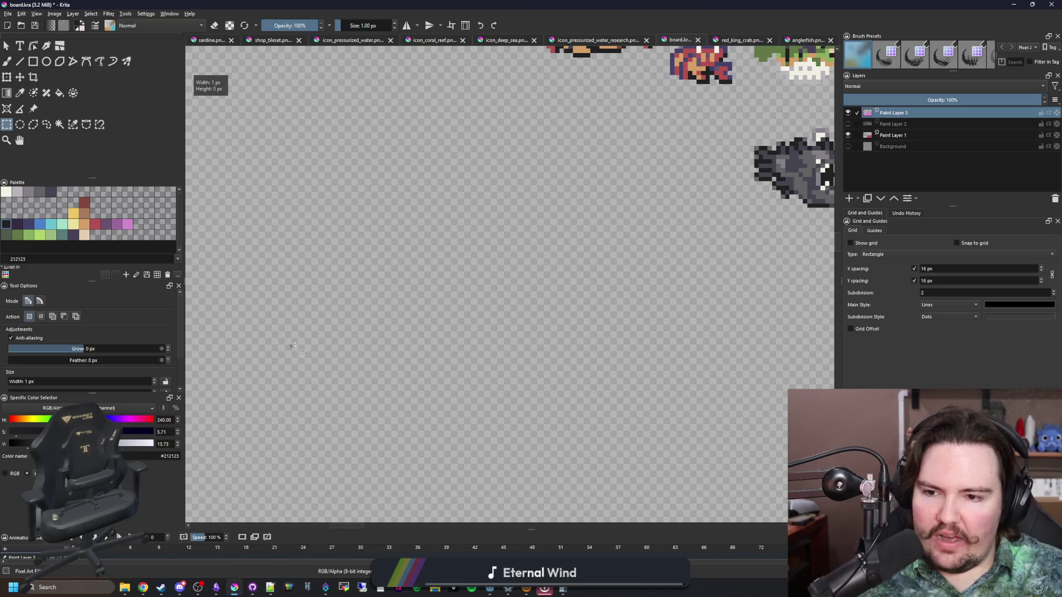
key(b)
key(bracketright)
key(bracketright)
key(bracketright)
Step: Paint seven dark dots in a row and join them with a 1 px line above
click(289, 345)
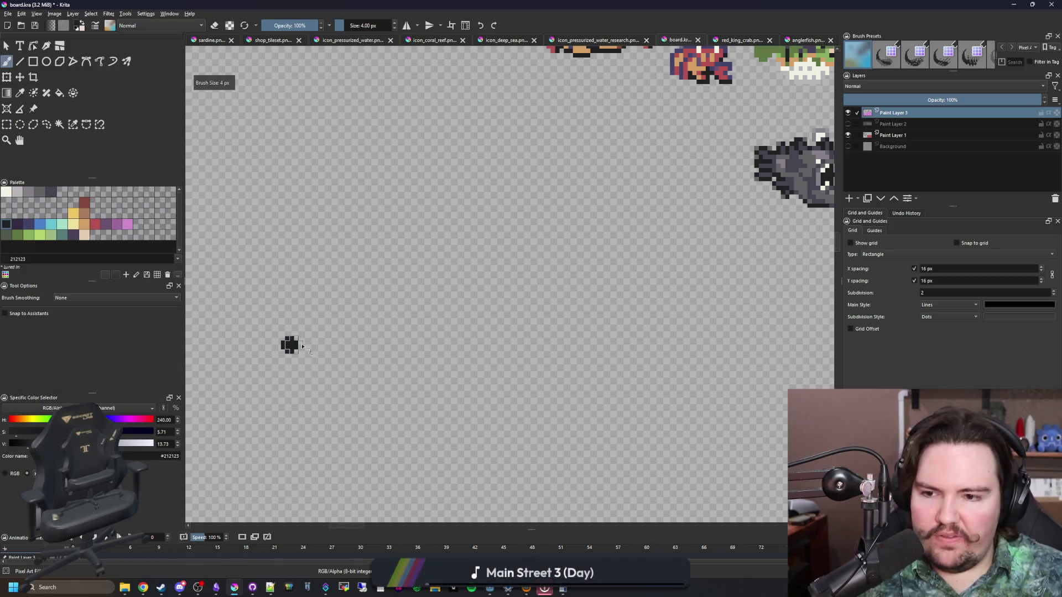
click(347, 341)
click(444, 346)
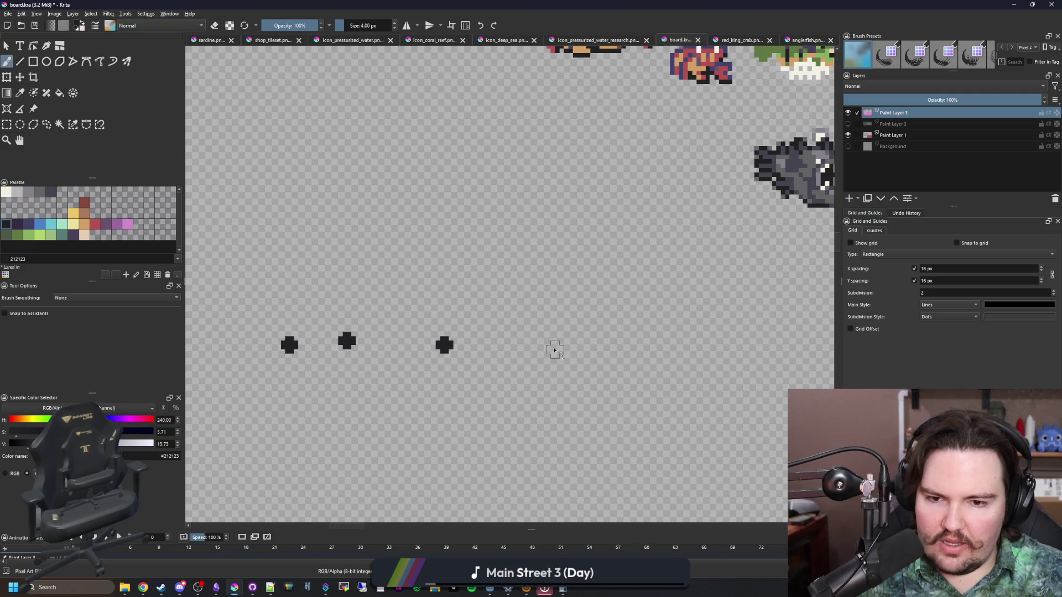
click(537, 345)
click(621, 340)
click(705, 341)
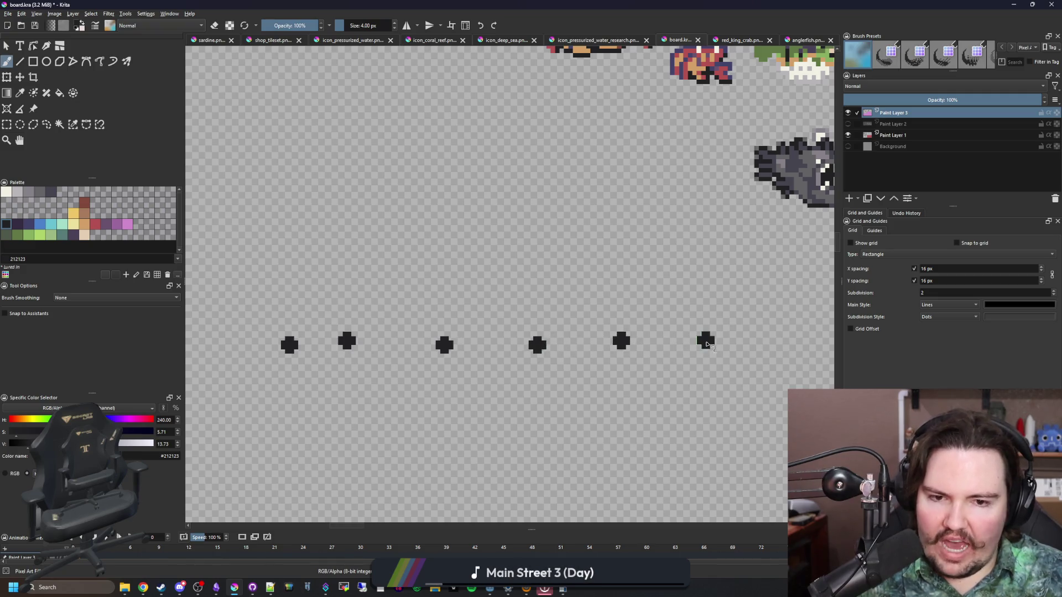
click(780, 341)
key(bracketleft)
key(bracketleft)
key(bracketleft)
mouse_move(780, 329)
mouse_down()
mouse_move(781, 293)
mouse_move(712, 293)
mouse_move(707, 327)
mouse_move(640, 301)
mouse_move(614, 328)
mouse_move(534, 303)
mouse_move(535, 326)
mouse_move(450, 303)
mouse_move(332, 306)
mouse_move(339, 326)
mouse_move(336, 307)
mouse_move(292, 306)
mouse_move(293, 322)
mouse_up()
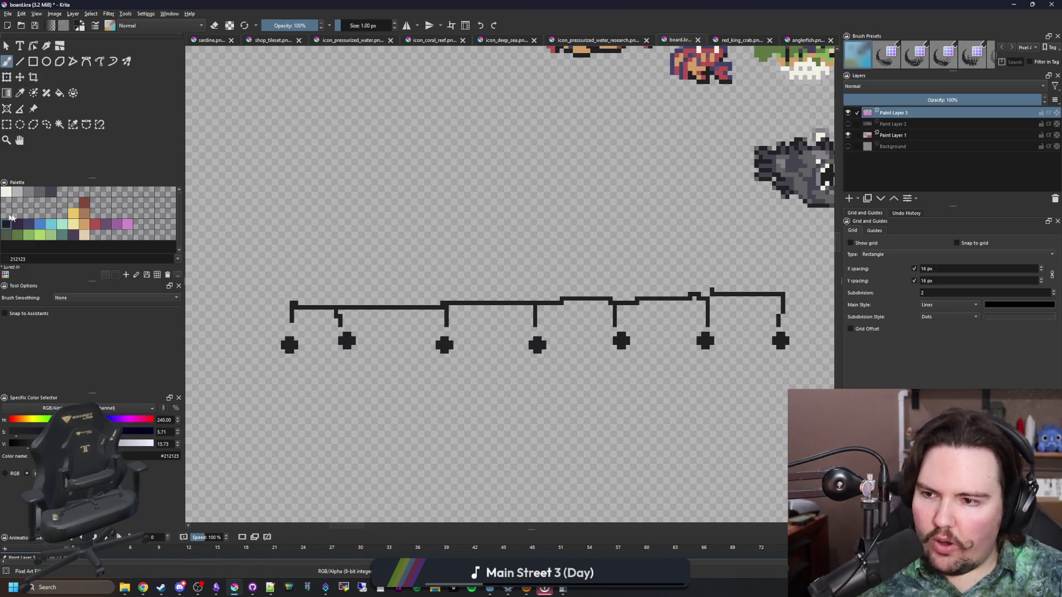
Step: Paint two 4 px tan d3a068 markers between the dark dots
click(84, 227)
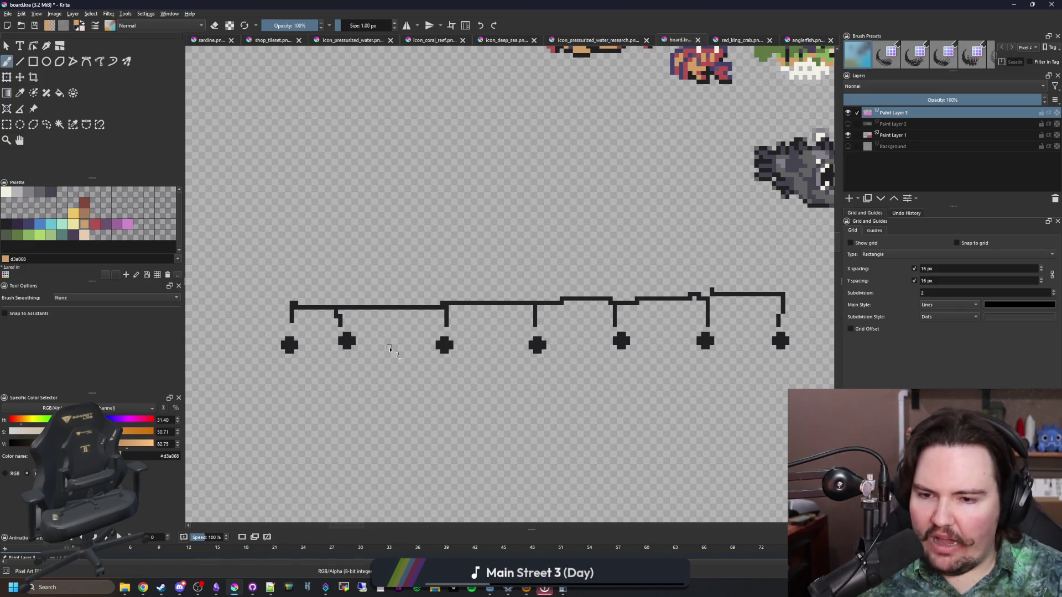
key(bracketright)
key(bracketright)
key(bracketright)
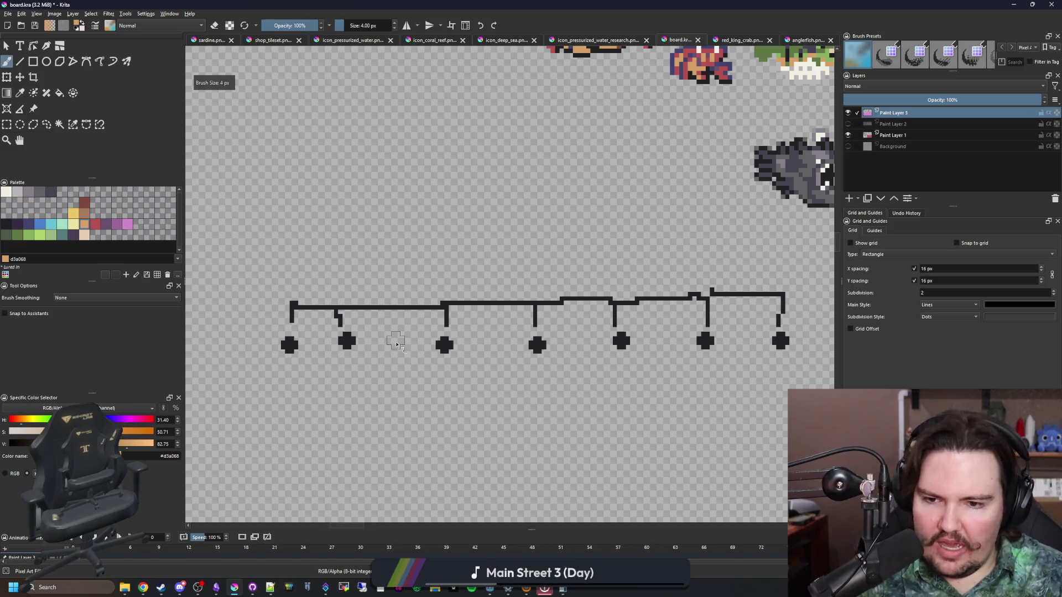
click(395, 341)
click(493, 345)
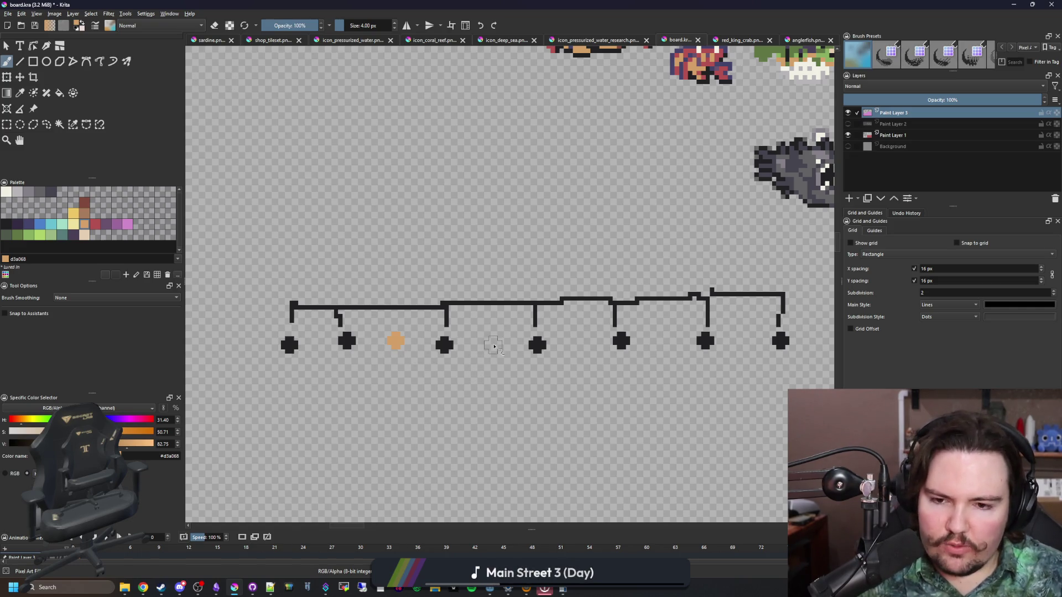
Step: Connect both tan markers up to the line with 1 px dark 212123 strokes
click(7, 224)
key(bracketleft)
key(bracketleft)
key(bracketleft)
drag(398, 325, 393, 308)
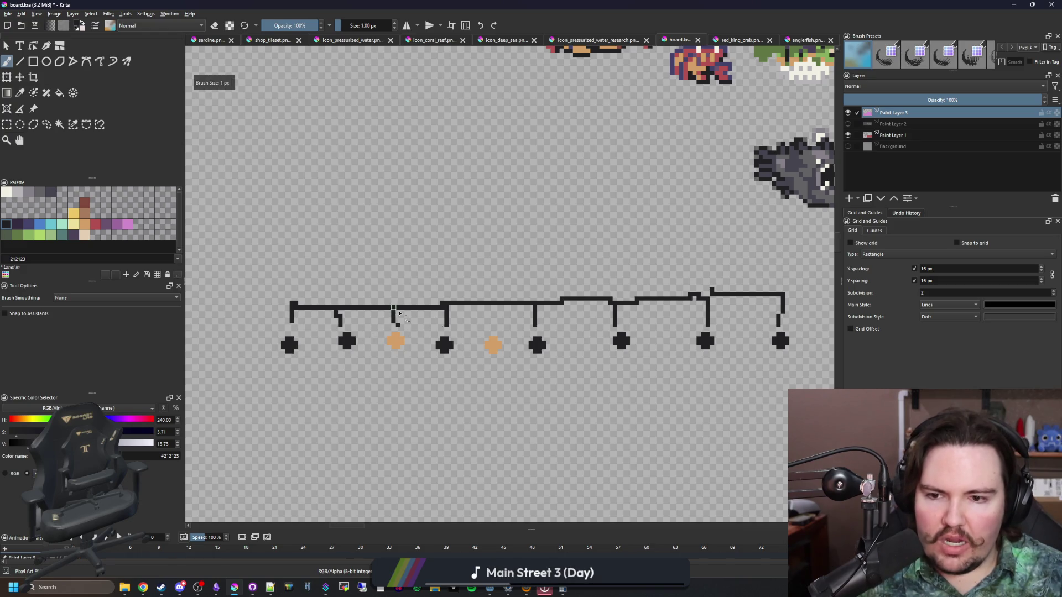
drag(496, 327, 496, 303)
Step: Draw the pixel-art 2x label below the dots, undoing a misplaced stroke
scroll(459, 326, up, 2)
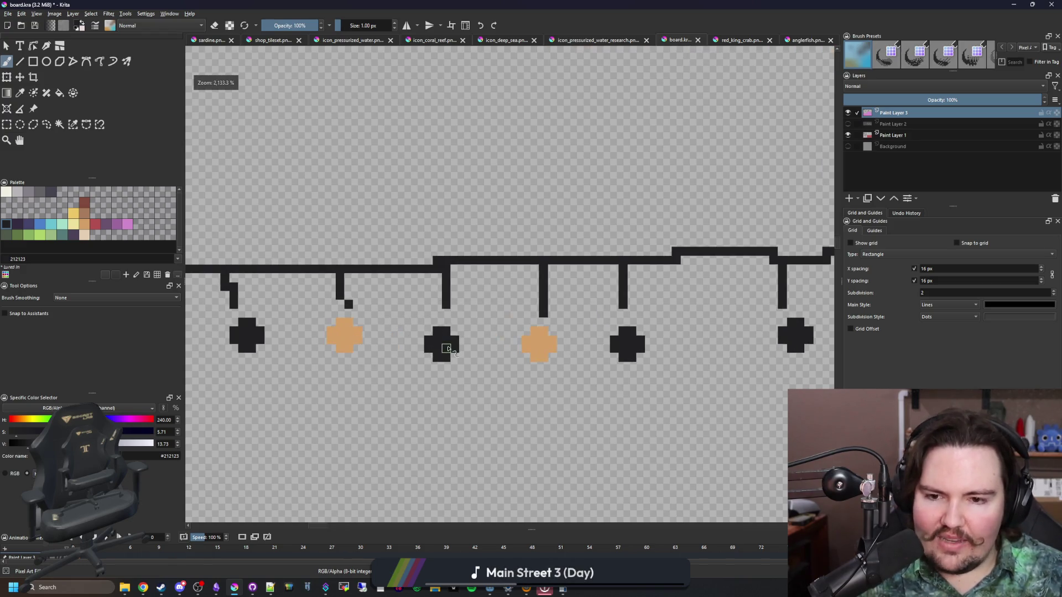
scroll(387, 371, up, 2)
mouse_move(313, 321)
mouse_down()
mouse_move(346, 327)
mouse_move(376, 391)
mouse_move(437, 376)
mouse_move(390, 396)
mouse_up()
scroll(409, 403, right, 3)
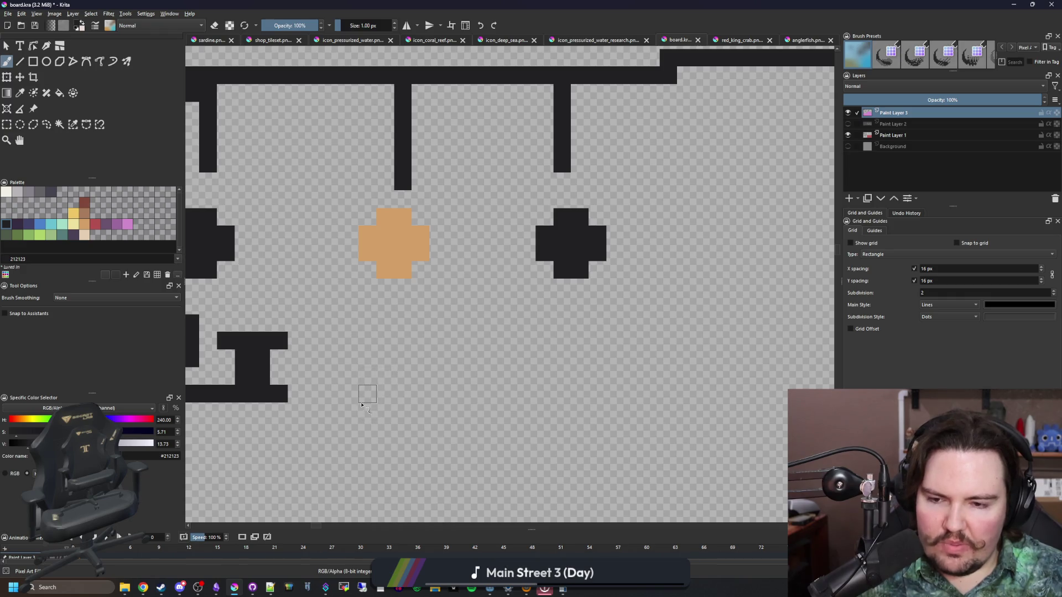
mouse_move(338, 351)
mouse_down()
mouse_move(308, 407)
mouse_move(341, 429)
mouse_up()
click(402, 411)
mouse_move(473, 358)
mouse_down()
mouse_move(438, 359)
mouse_move(438, 426)
mouse_up()
scroll(438, 426, down, 5)
scroll(362, 390, up, 5)
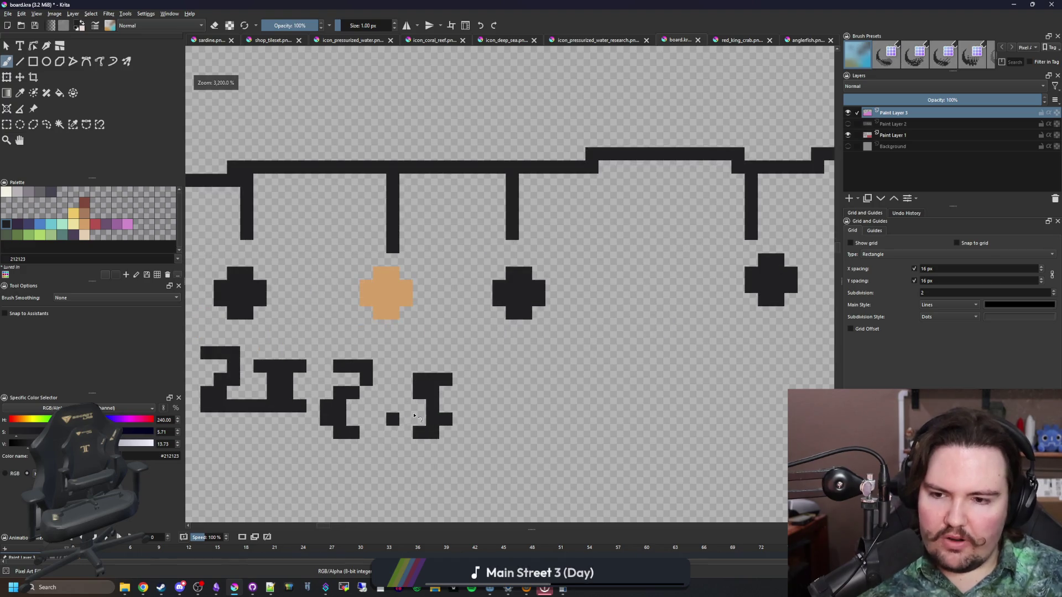
key(ctrl+z)
key(ctrl+z)
key(ctrl+z)
key(ctrl+z)
Step: Draw the 3x and 4x labels, then zoom out to check the whole board
mouse_move(352, 365)
mouse_down()
mouse_move(379, 404)
mouse_move(352, 433)
mouse_up()
mouse_move(406, 392)
mouse_down()
mouse_move(416, 434)
mouse_move(447, 433)
mouse_up()
mouse_move(526, 365)
mouse_down()
mouse_move(564, 393)
mouse_move(525, 446)
mouse_up()
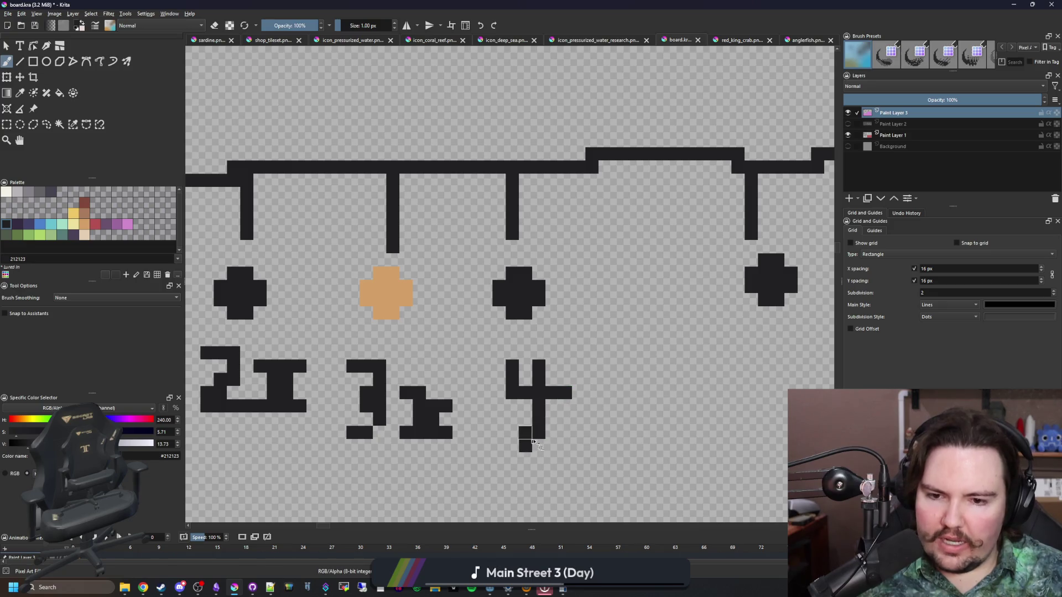
drag(592, 392, 618, 433)
drag(625, 394, 576, 450)
scroll(438, 401, down, 10)
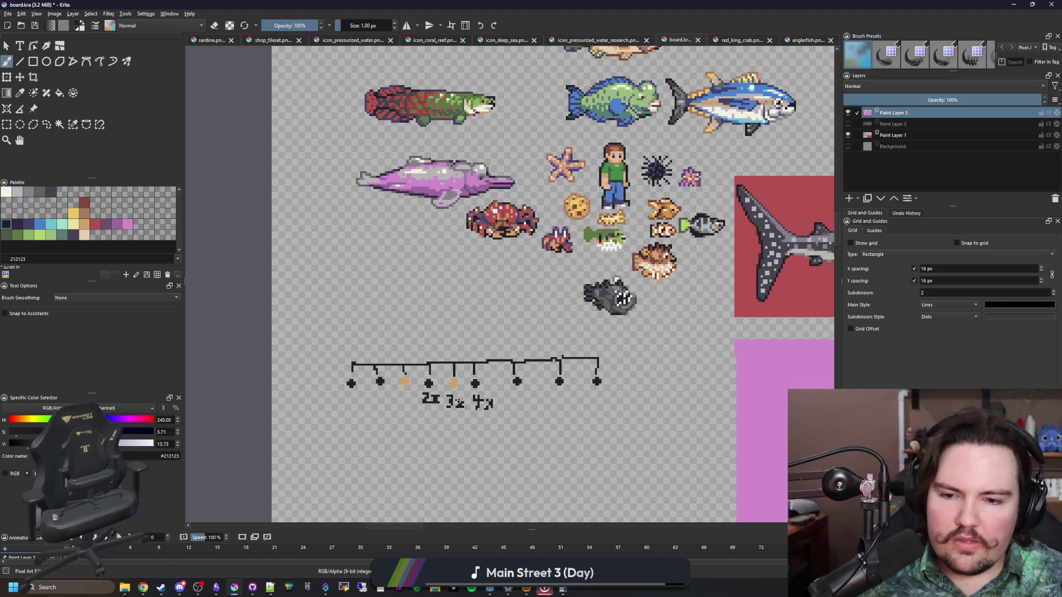
scroll(458, 402, up, 3)
scroll(392, 331, down, 5)
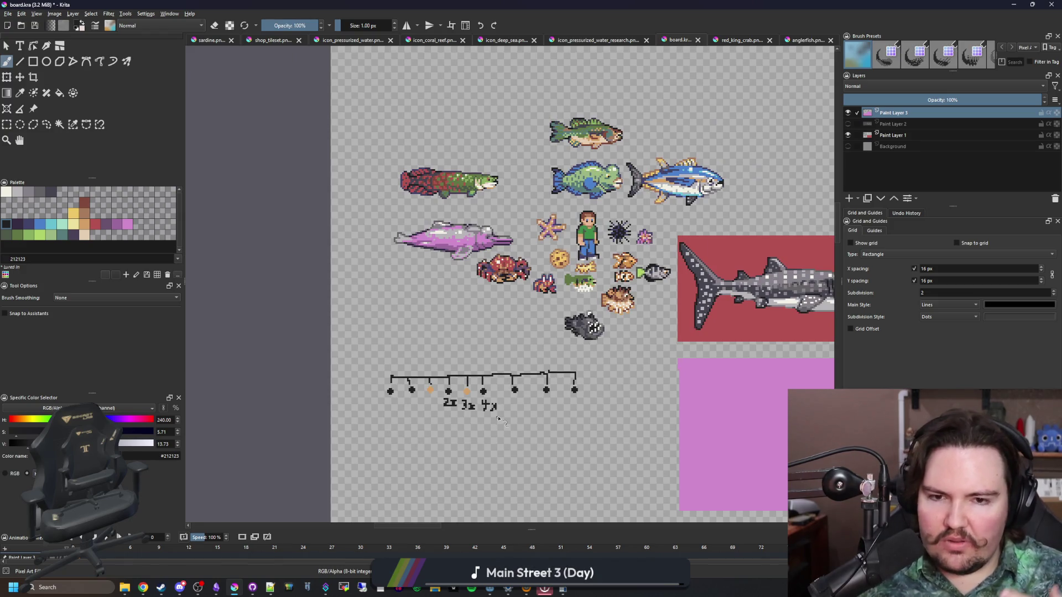
Step: Return to global.gd in Godot, focusing line 1569 and scrolling the code sideways
key(alt+Tab)
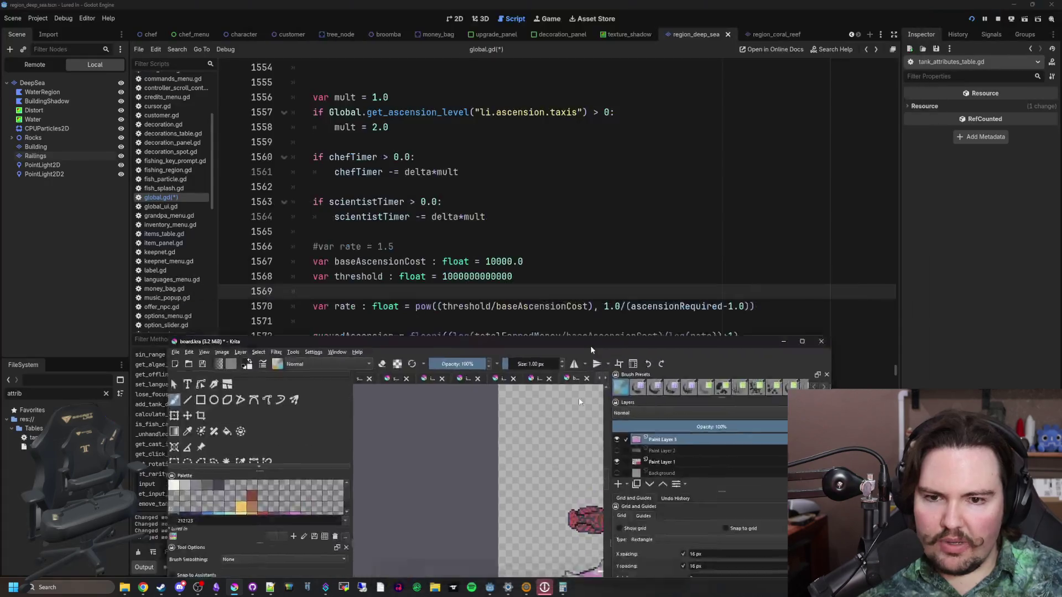
click(459, 292)
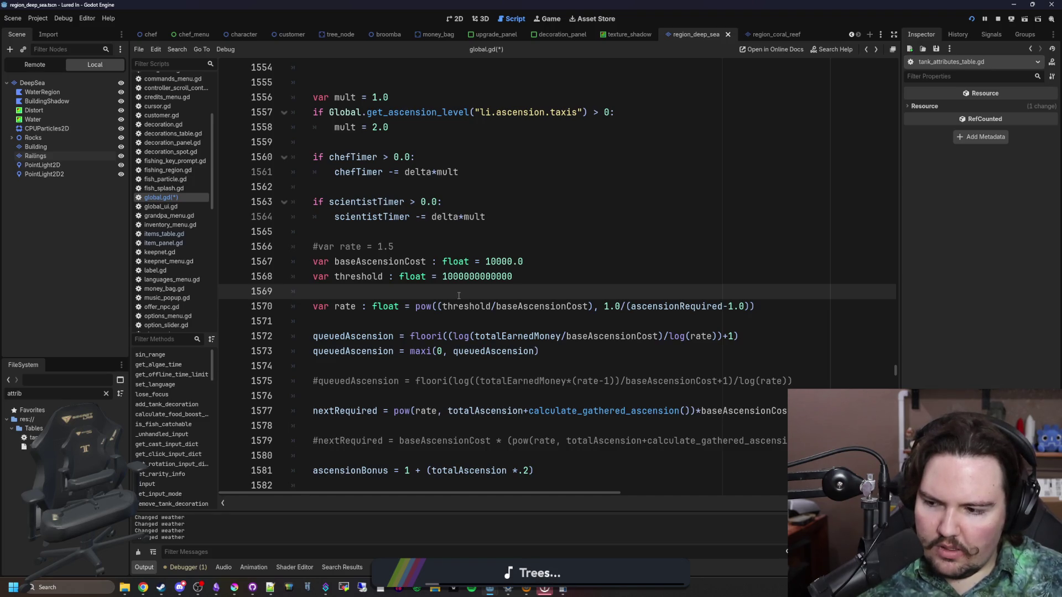
scroll(501, 252, right, 3)
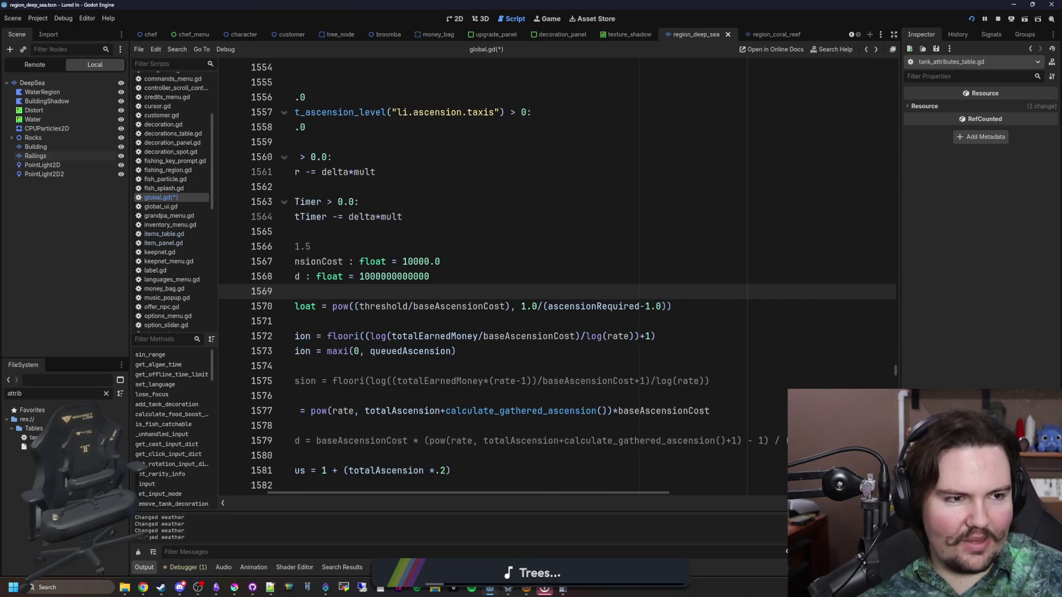
key(super+2)
Step: Search Google for 'peak game' and open the PEAK store page on Steam
text(peak)
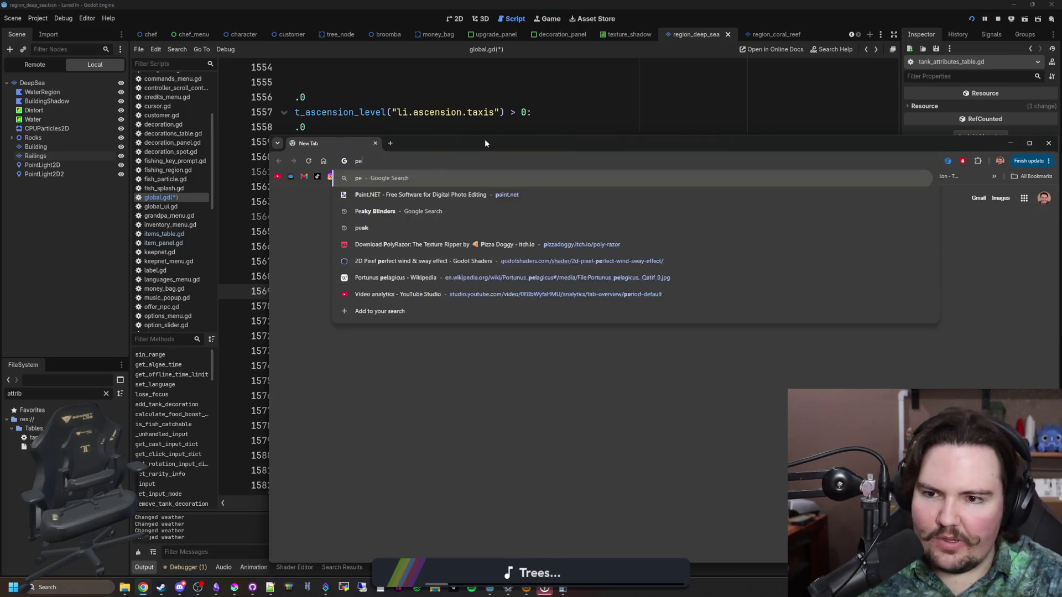
key(Return)
scroll(418, 317, down, 4)
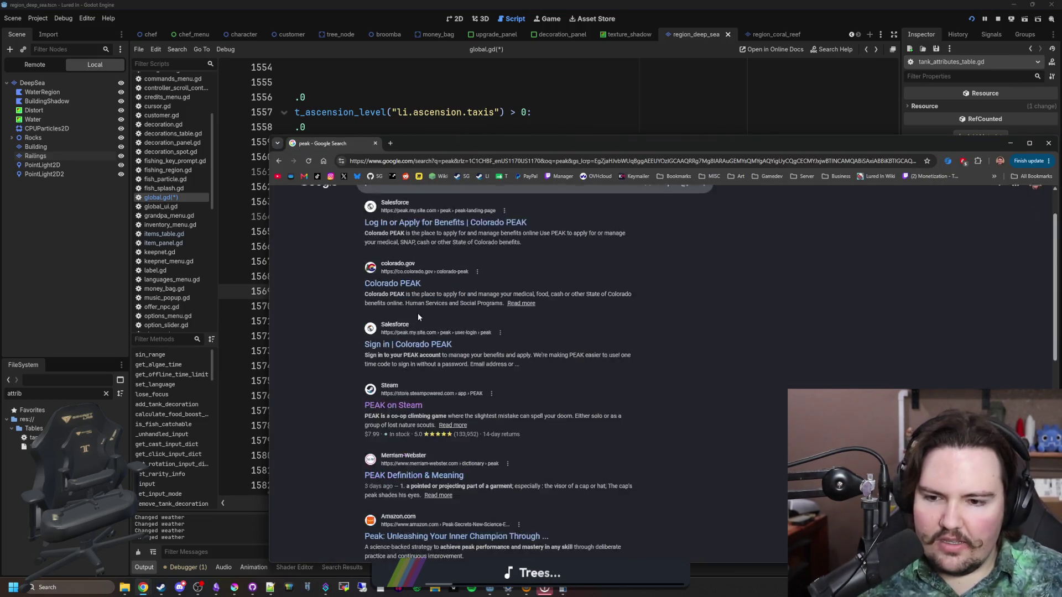
click(432, 199)
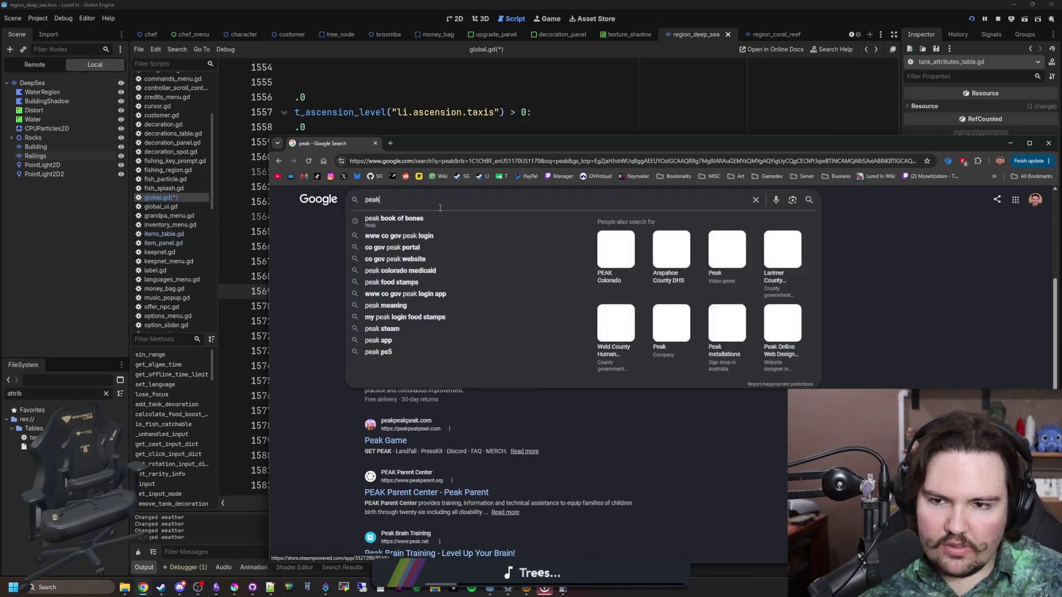
text( game)
key(Return)
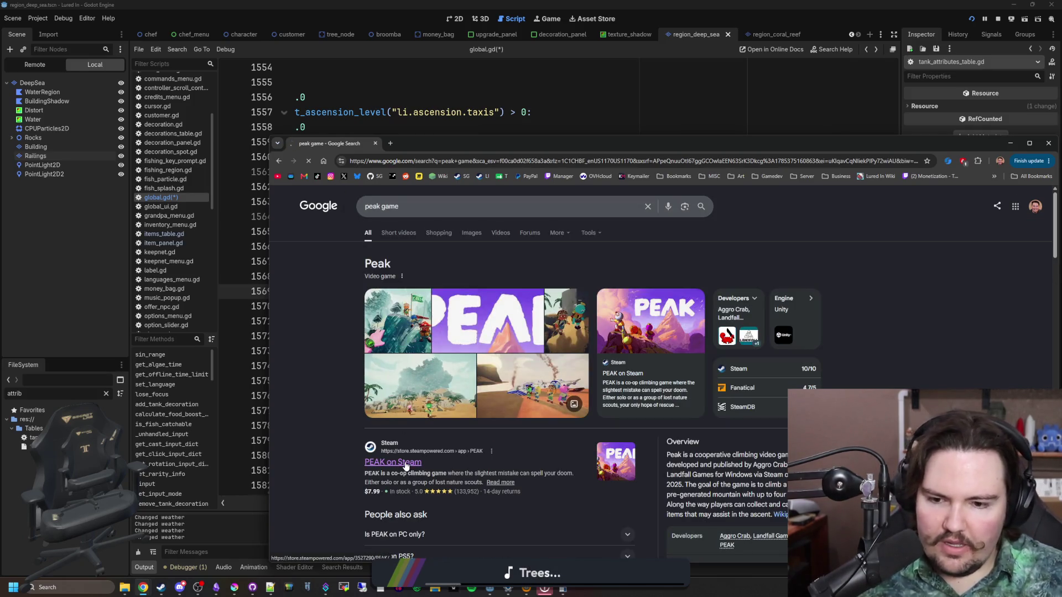
click(406, 464)
drag(613, 152, 550, 5)
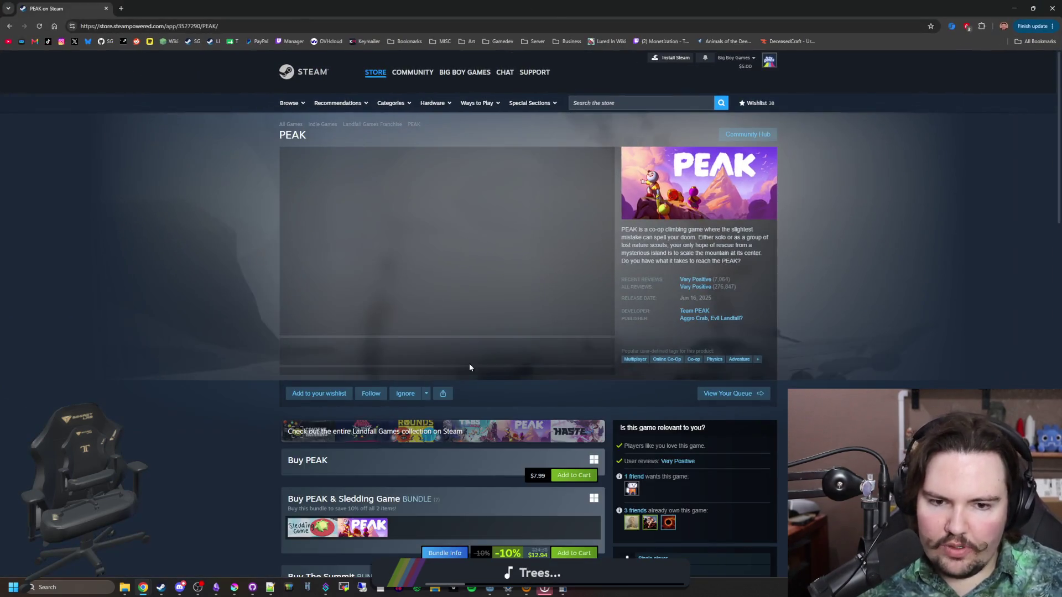
Step: Open PEAK's screenshot gallery, step through eleven screenshots, then shrink the browser window
click(472, 316)
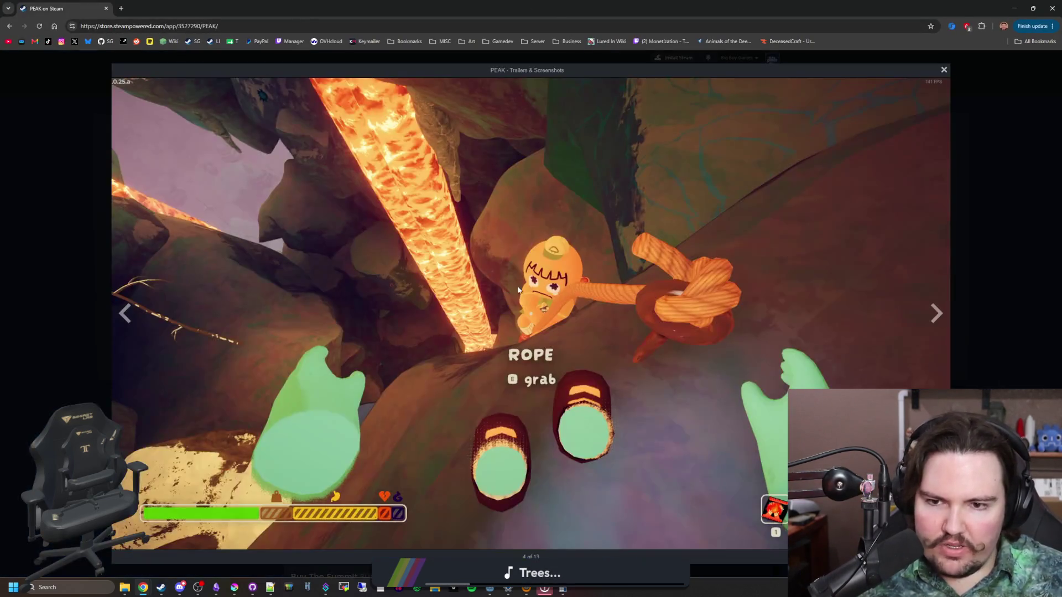
click(933, 315)
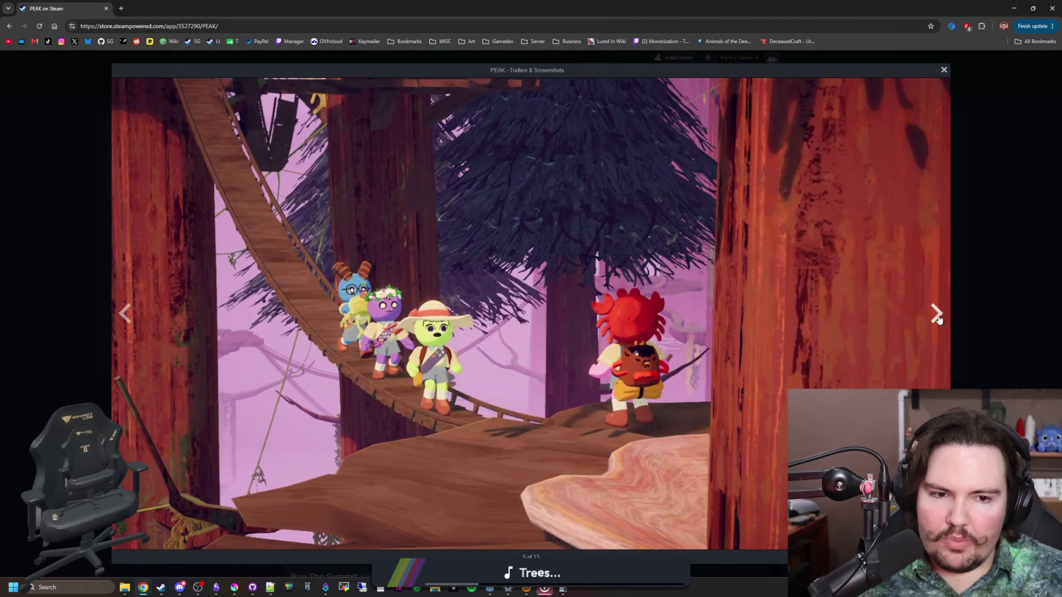
click(934, 315)
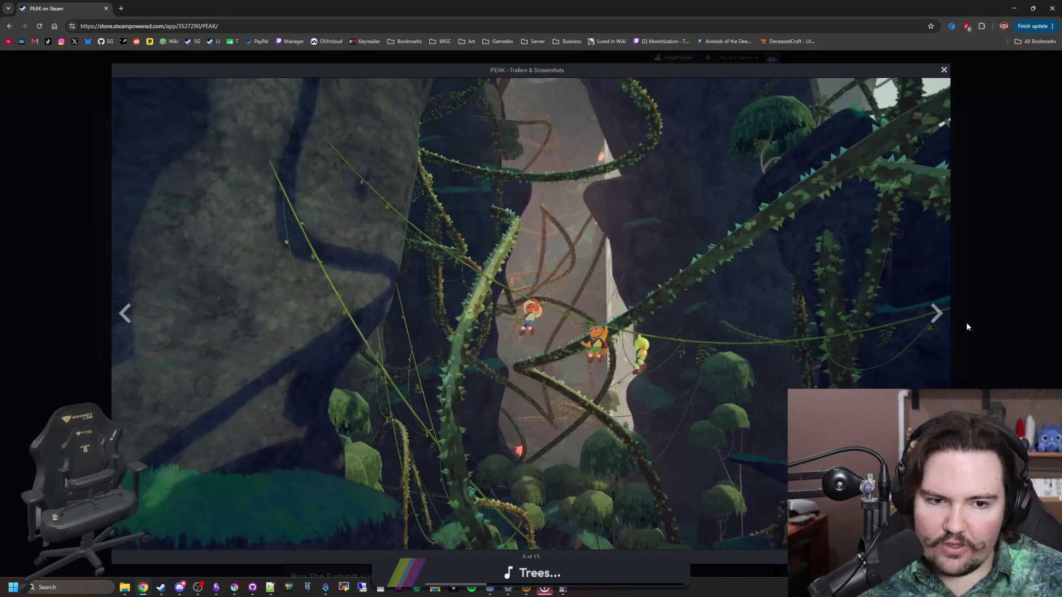
click(945, 325)
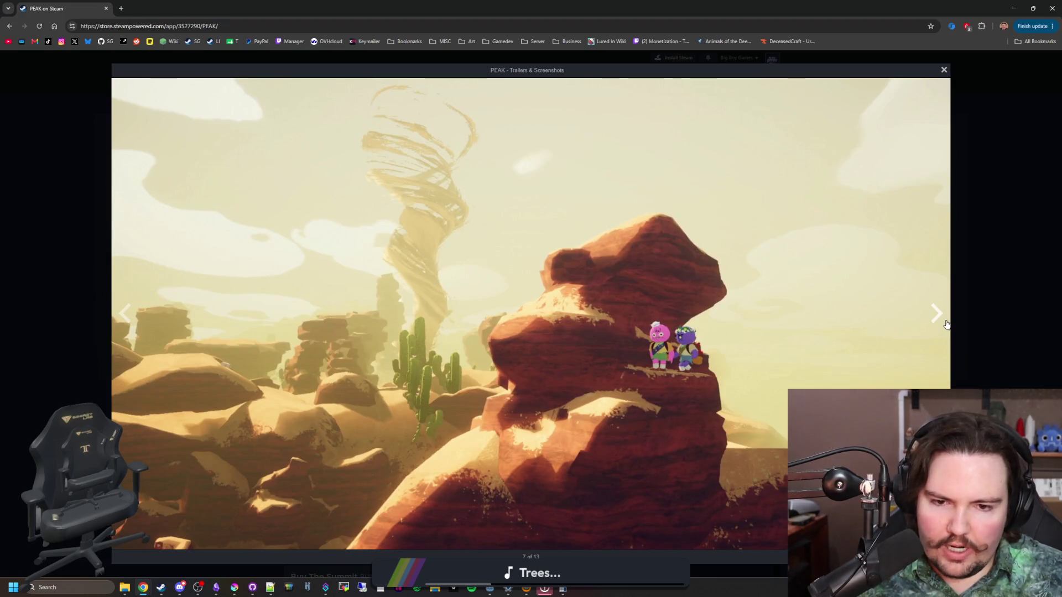
click(943, 321)
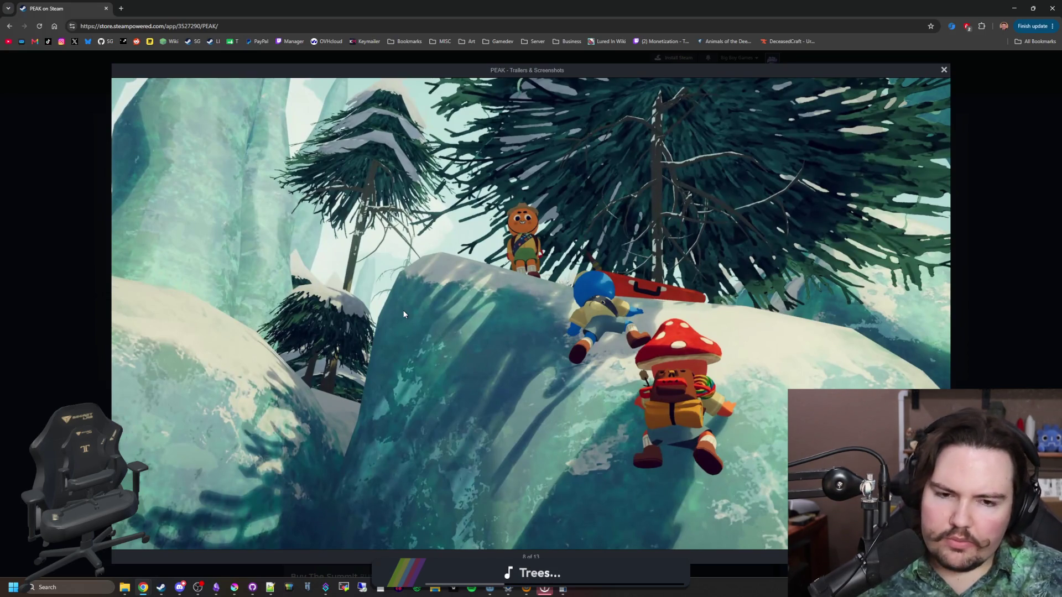
click(939, 310)
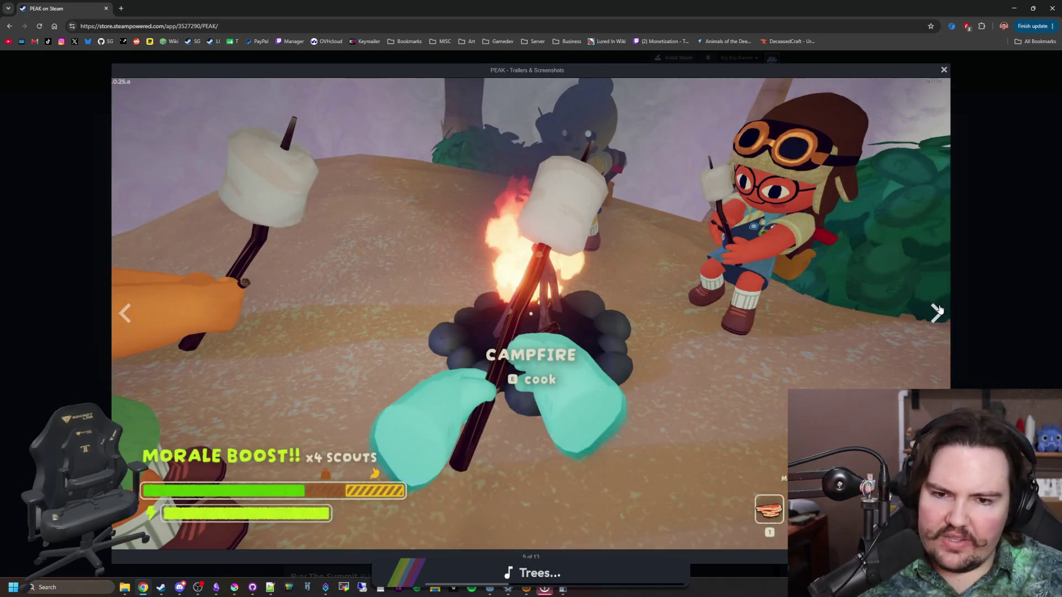
click(938, 310)
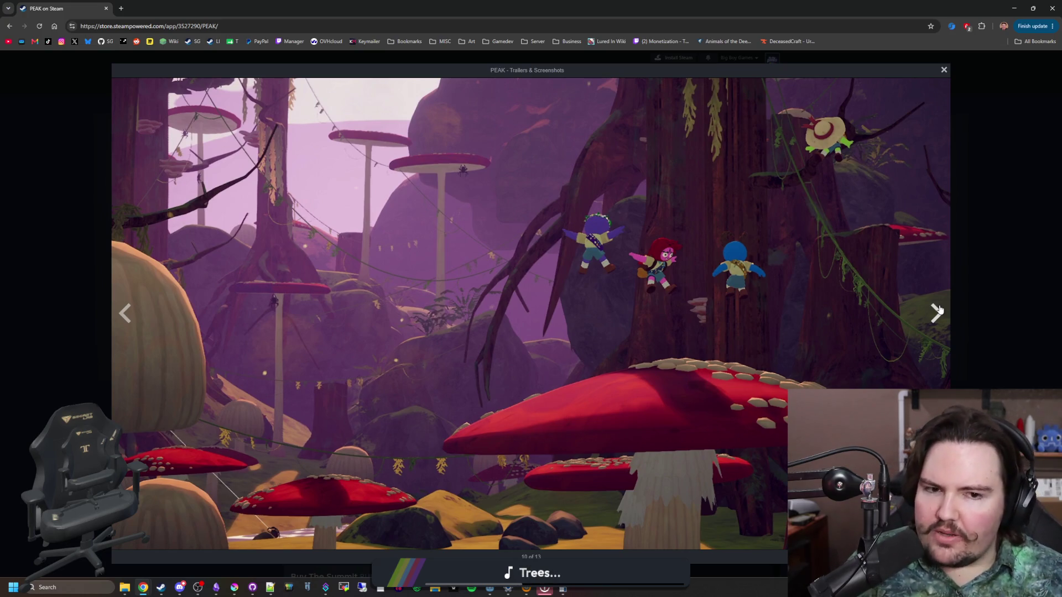
click(939, 310)
click(938, 309)
click(938, 309)
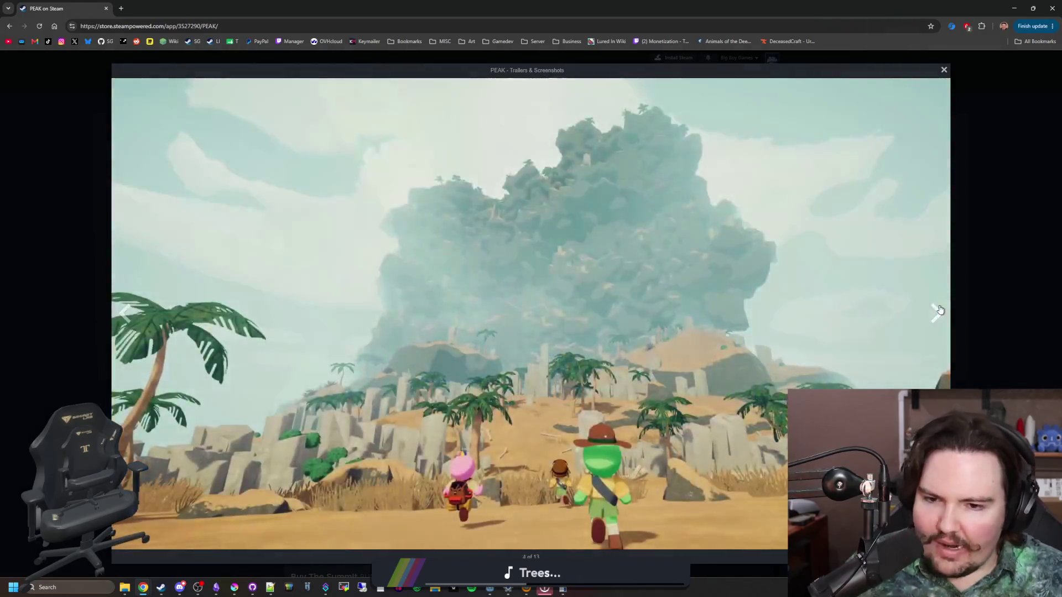
click(938, 309)
click(938, 309)
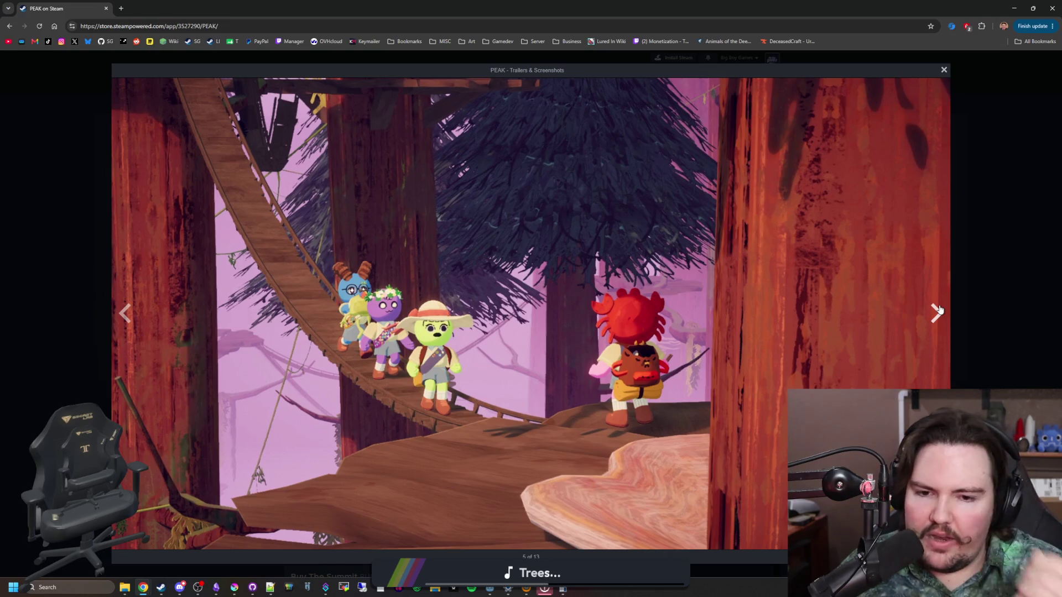
drag(274, 4, 530, 324)
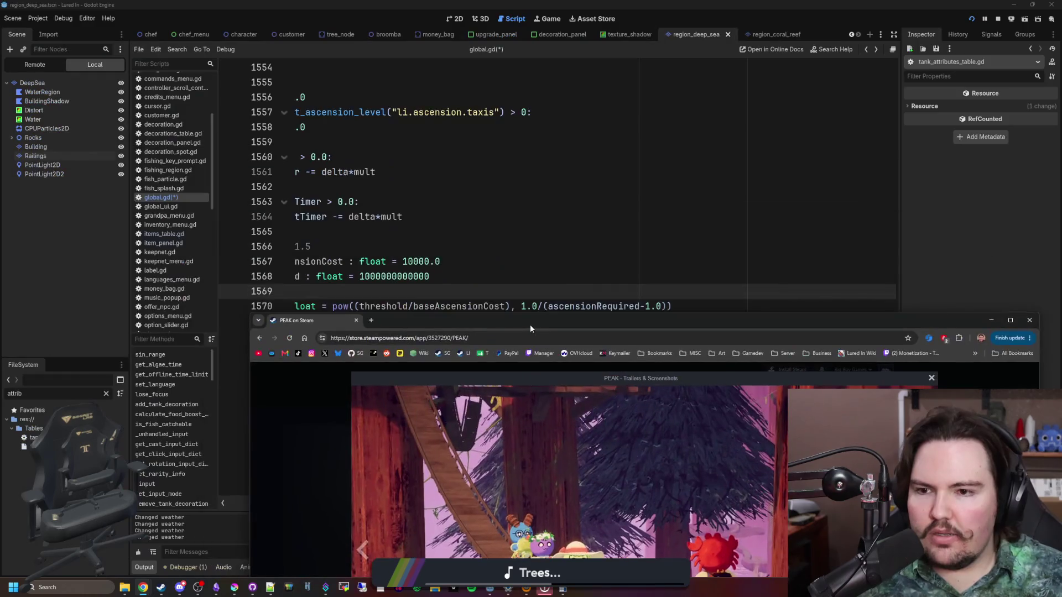
Step: Close the PEAK browser window to bring Godot's global.gd back into view
click(355, 321)
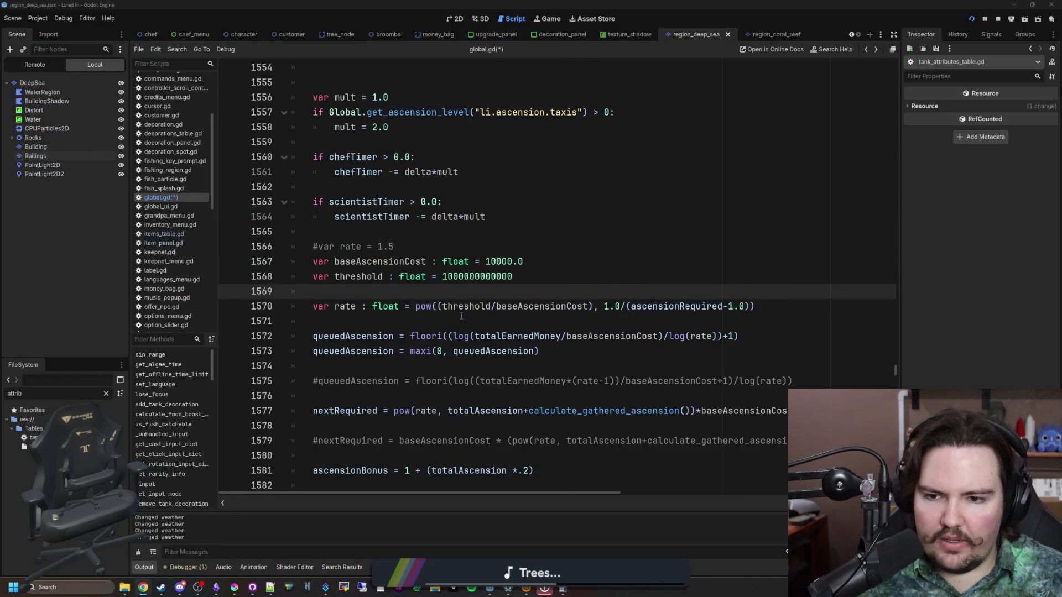